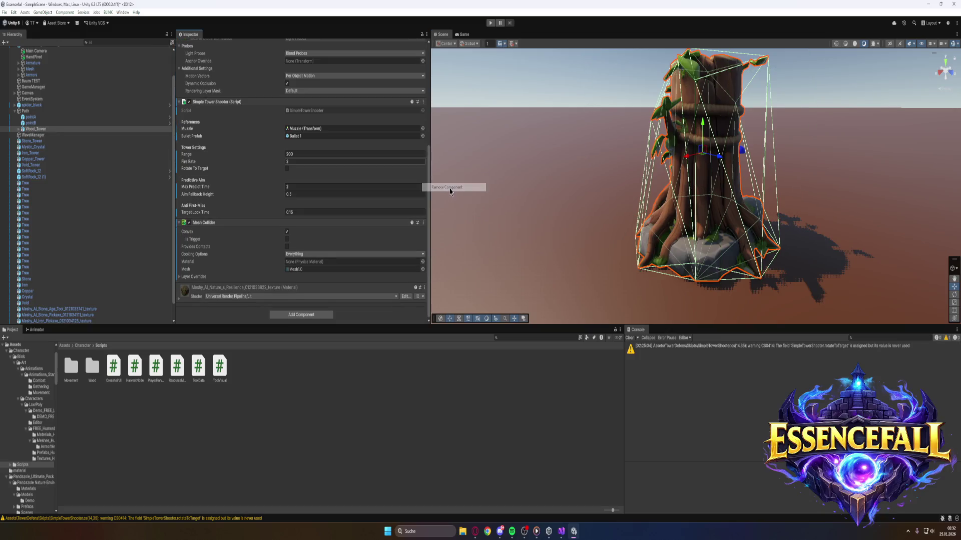
Orbit the Scene view to face the row of pickaxes and ore rocks
{"action": "mouse_move", "coordinate": [542, 242]}
{"action": "left_mouse_down"}
{"action": "mouse_move", "coordinate": [573, 226]}
{"action": "mouse_move", "coordinate": [556, 199]}
{"action": "mouse_move", "coordinate": [734, 233]}
{"action": "left_mouse_up"}
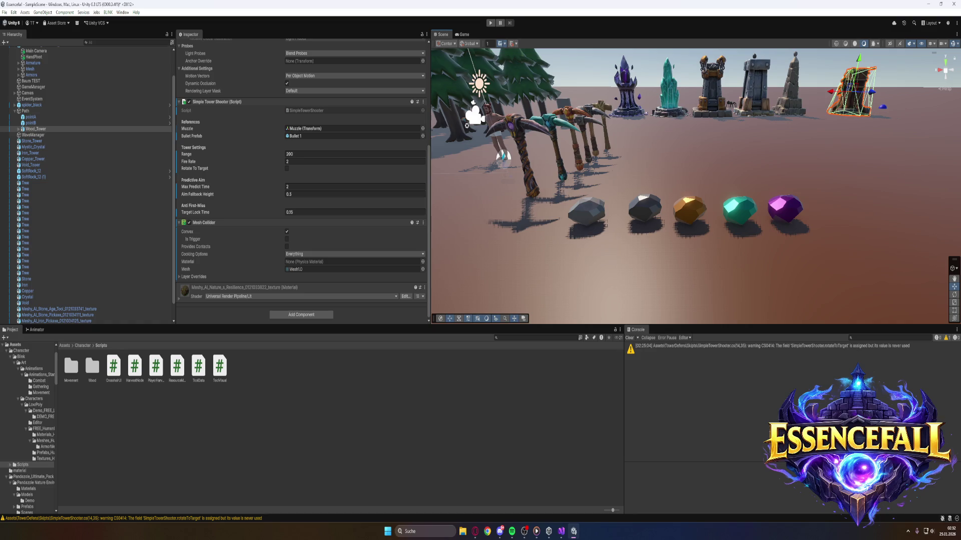
{"action": "left_click", "coordinate": [475, 532]}
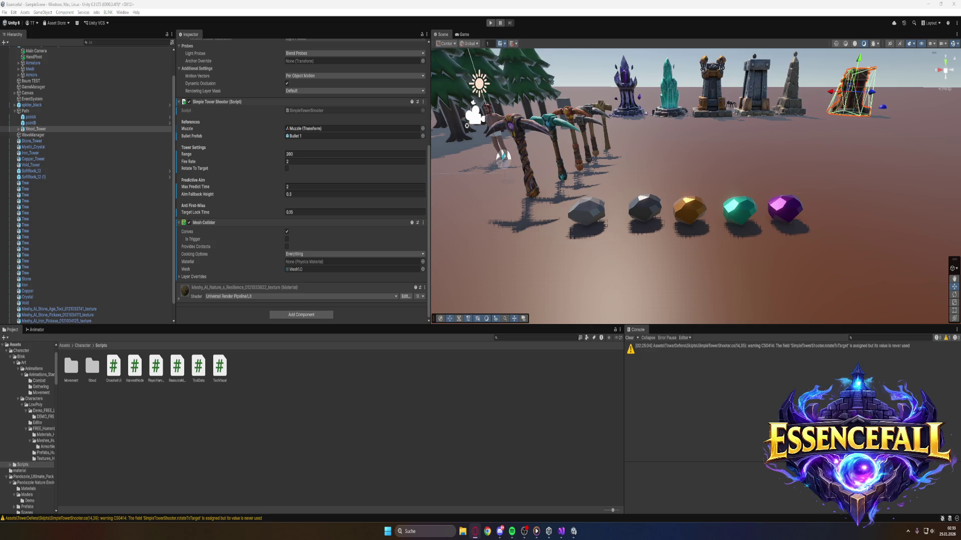
Check HumanMale_Character_FREE's Player Harvester tool slots, then select the Stone rock
{"action": "scroll", "coordinate": [47, 144], "scroll_direction": "up", "scroll_amount": 3}
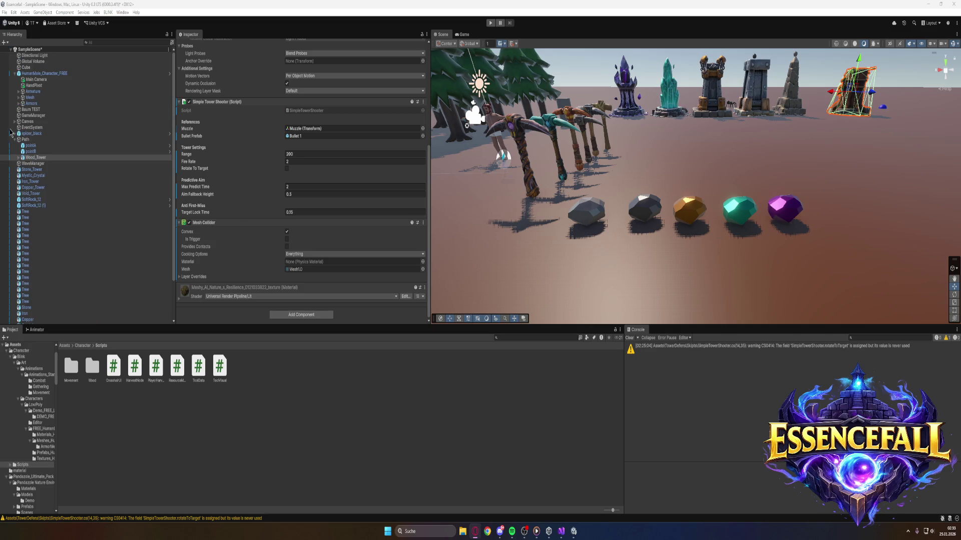
{"action": "left_click", "coordinate": [41, 75]}
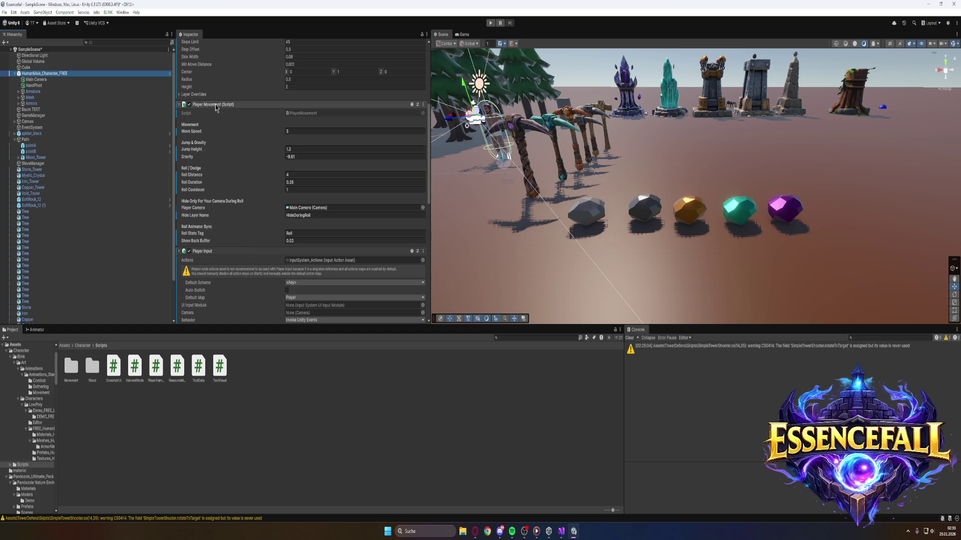
{"action": "scroll", "coordinate": [228, 152], "scroll_direction": "down", "scroll_amount": 10}
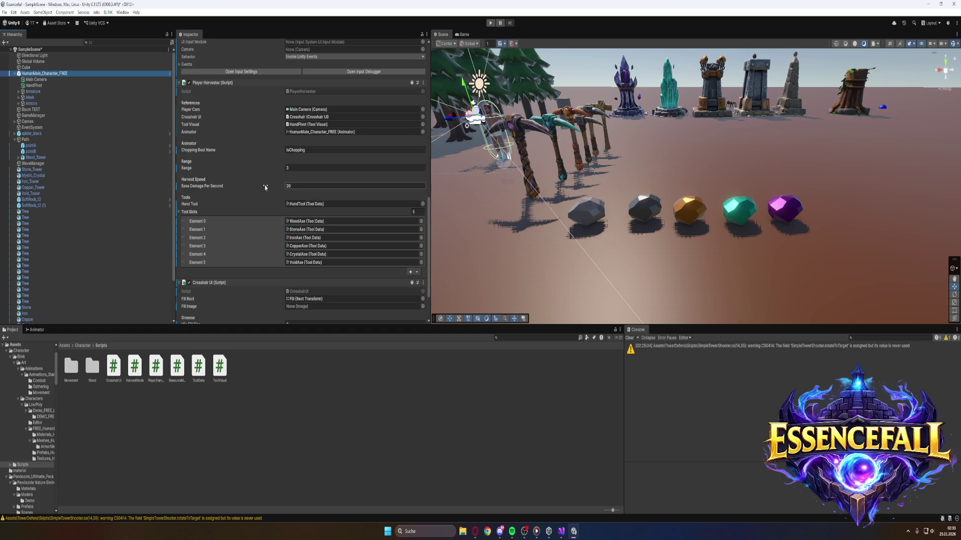
{"action": "scroll", "coordinate": [258, 233], "scroll_direction": "down", "scroll_amount": 1}
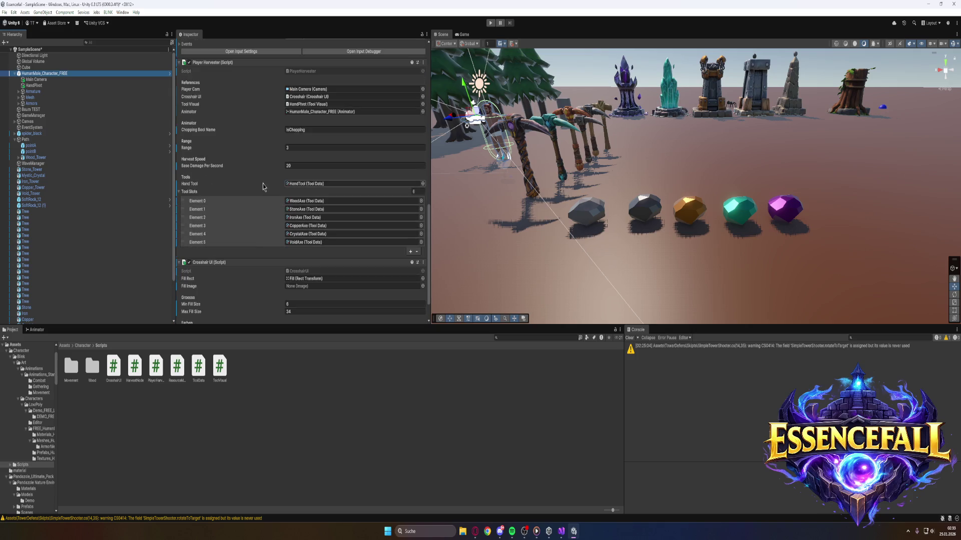
{"action": "scroll", "coordinate": [263, 190], "scroll_direction": "down", "scroll_amount": 1}
{"action": "scroll", "coordinate": [260, 194], "scroll_direction": "up", "scroll_amount": 2}
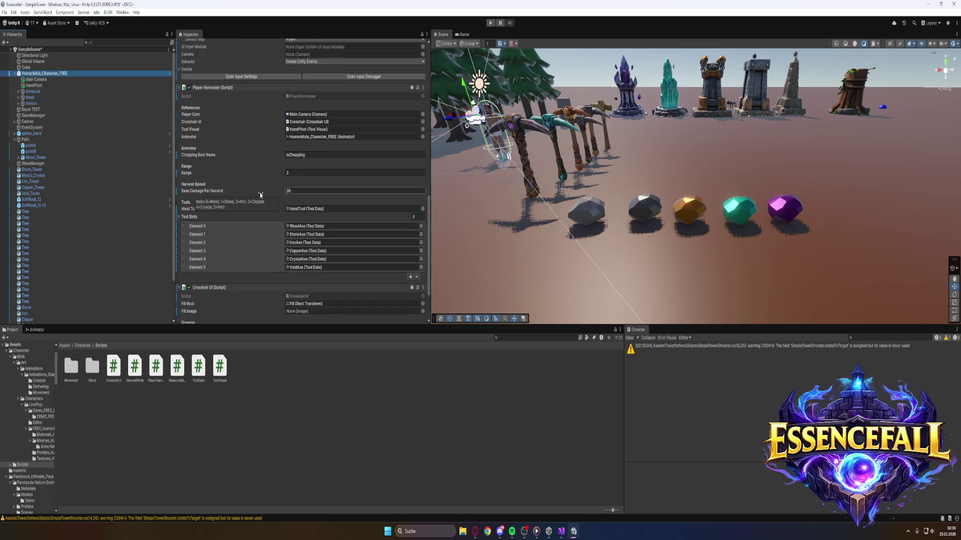
{"action": "scroll", "coordinate": [260, 194], "scroll_direction": "up", "scroll_amount": 2}
{"action": "scroll", "coordinate": [228, 188], "scroll_direction": "up", "scroll_amount": 4}
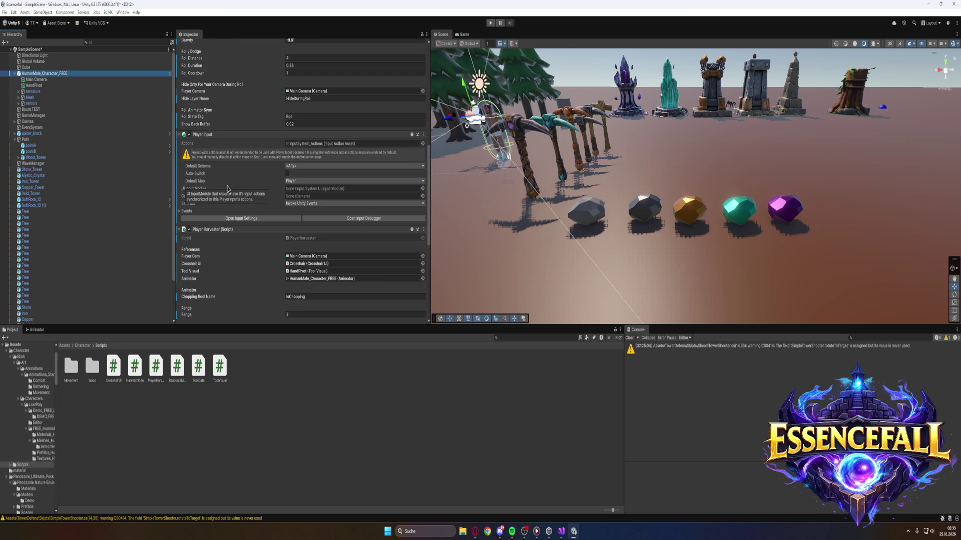
{"action": "scroll", "coordinate": [228, 188], "scroll_direction": "up", "scroll_amount": 3}
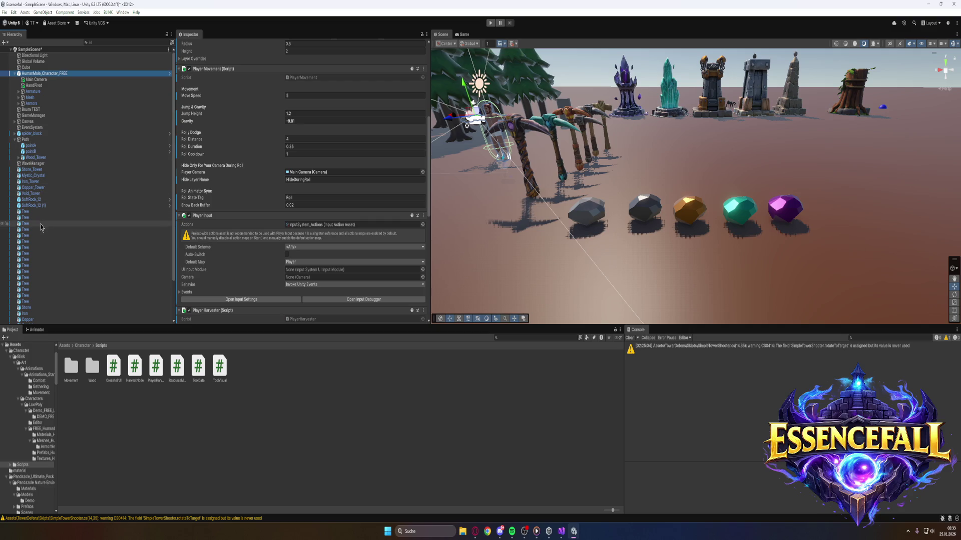
{"action": "left_click", "coordinate": [49, 308]}
Append '_Pic' to the Stone rock's name in the Inspector, making it Stone_Pic
{"action": "scroll", "coordinate": [50, 300], "scroll_direction": "down", "scroll_amount": 1}
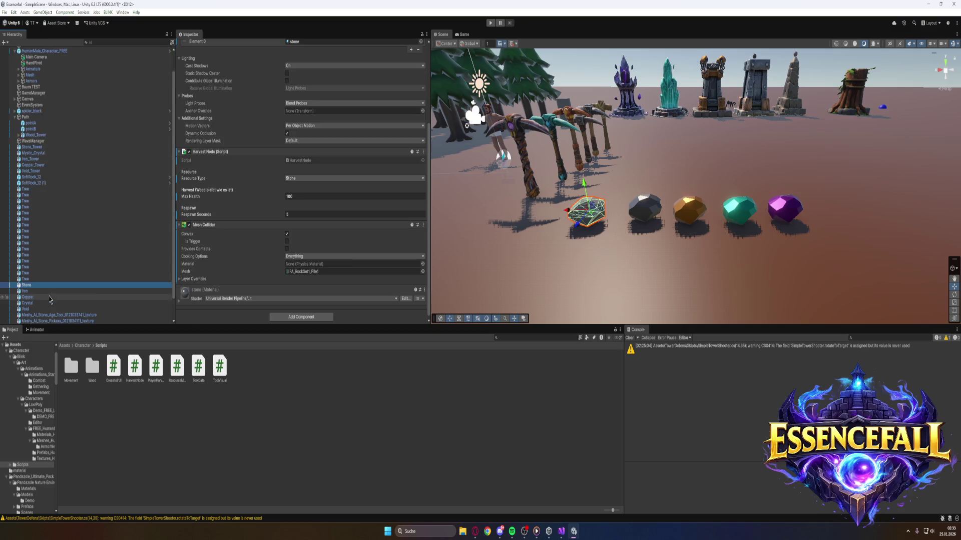
{"action": "scroll", "coordinate": [51, 299], "scroll_direction": "down", "scroll_amount": 1}
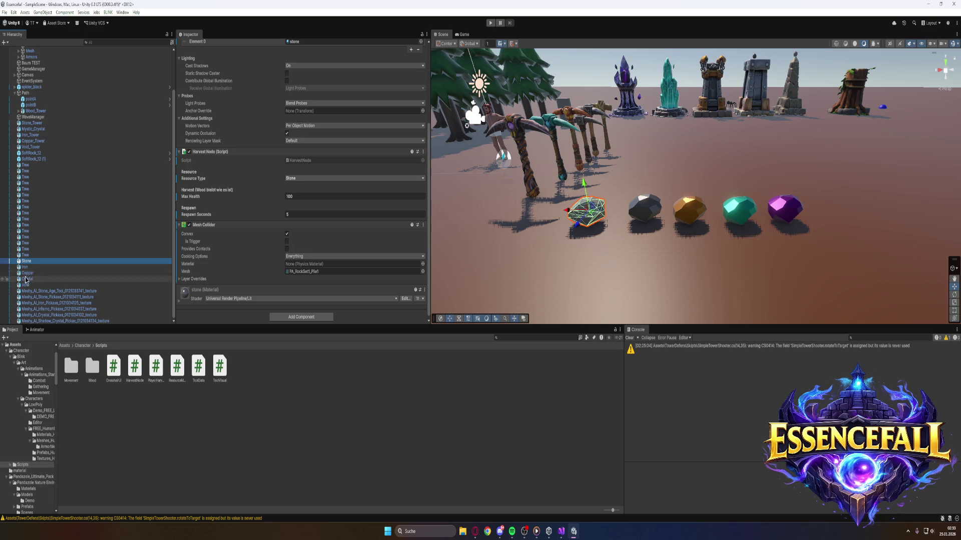
{"action": "scroll", "coordinate": [238, 200], "scroll_direction": "up", "scroll_amount": 5}
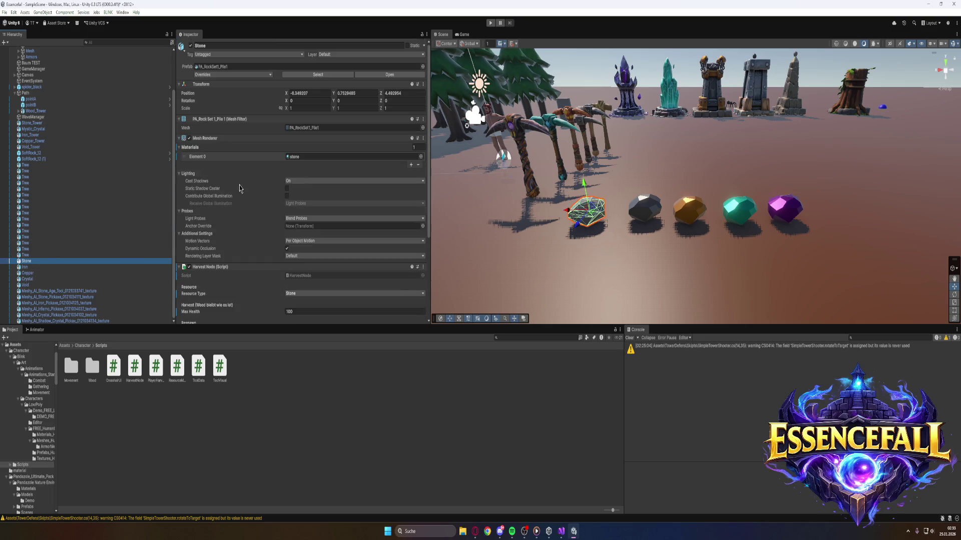
{"action": "left_click", "coordinate": [218, 45]}
{"action": "left_click", "coordinate": [217, 46]}
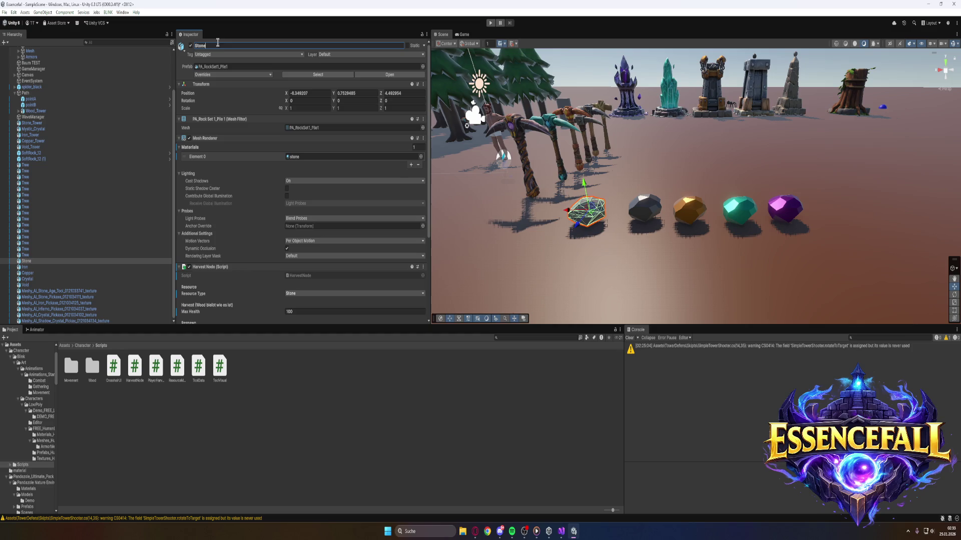
{"action": "type", "text": "_Pic"}
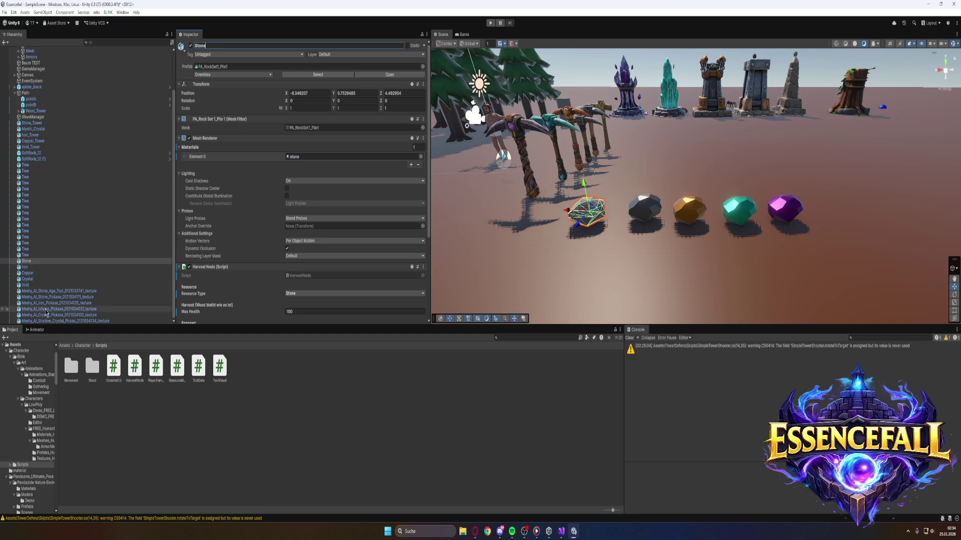
Rename the first pickaxe model to Wood_Pickaxe
{"action": "left_click", "coordinate": [75, 291]}
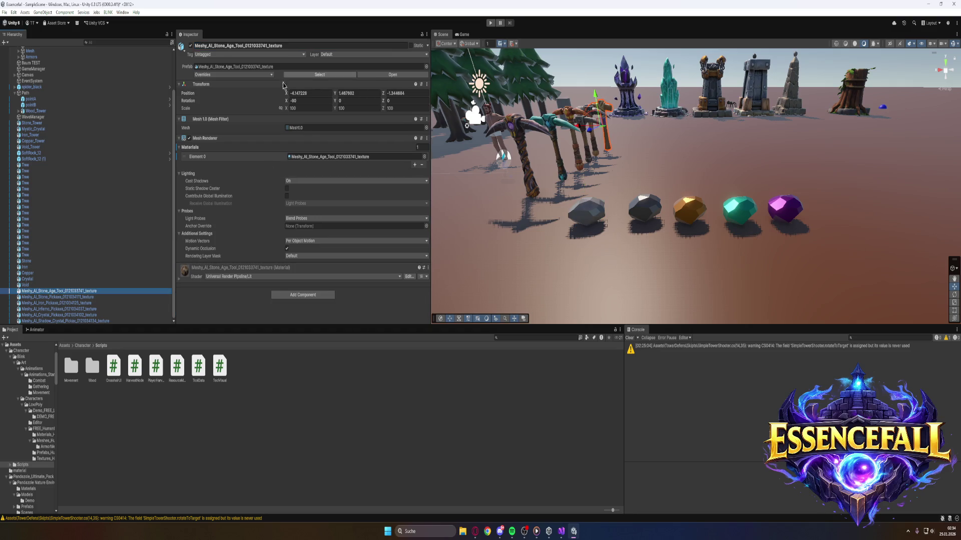
{"action": "mouse_move", "coordinate": [503, 282]}
{"action": "left_mouse_down"}
{"action": "mouse_move", "coordinate": [522, 230]}
{"action": "mouse_move", "coordinate": [487, 204]}
{"action": "left_mouse_up"}
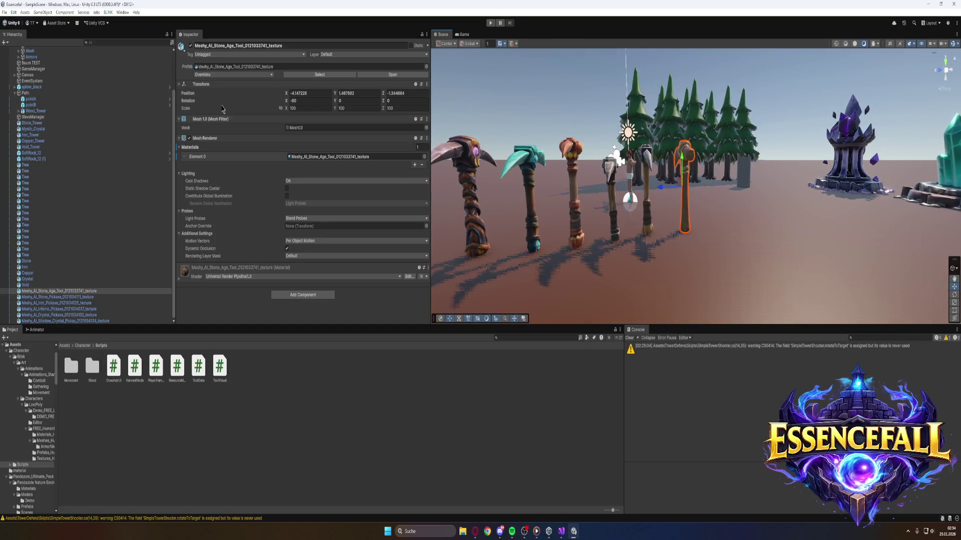
{"action": "left_click", "coordinate": [288, 46]}
{"action": "type", "text": "Wood_"}
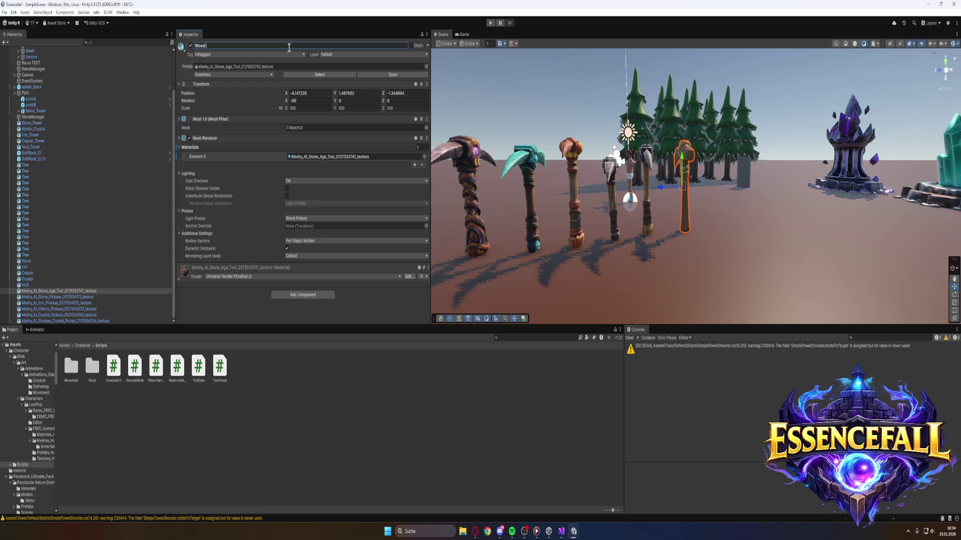
{"action": "type", "text": "Pickaxe"}
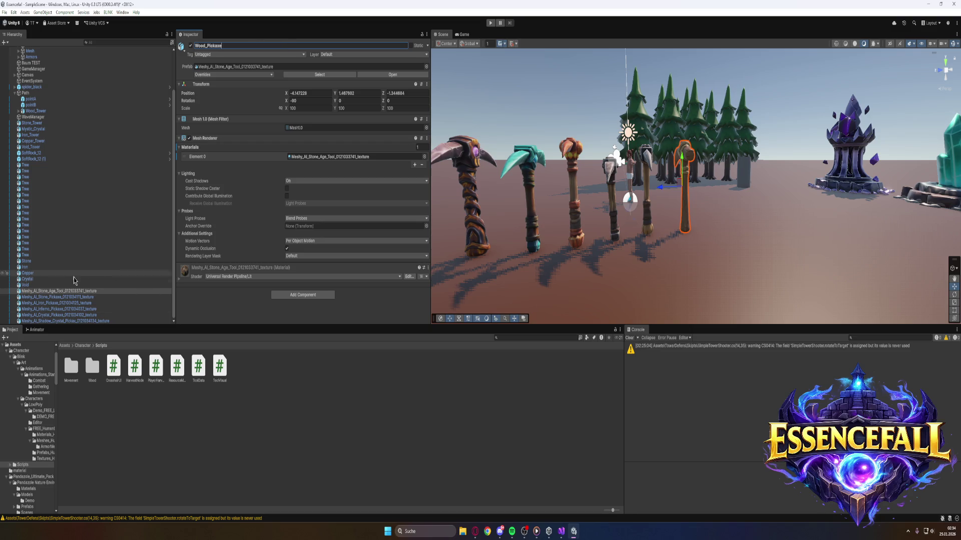
Rename the Meshy_AI_Stone_Pickaxe object to Stone_Pickaxe
{"action": "left_click", "coordinate": [72, 299]}
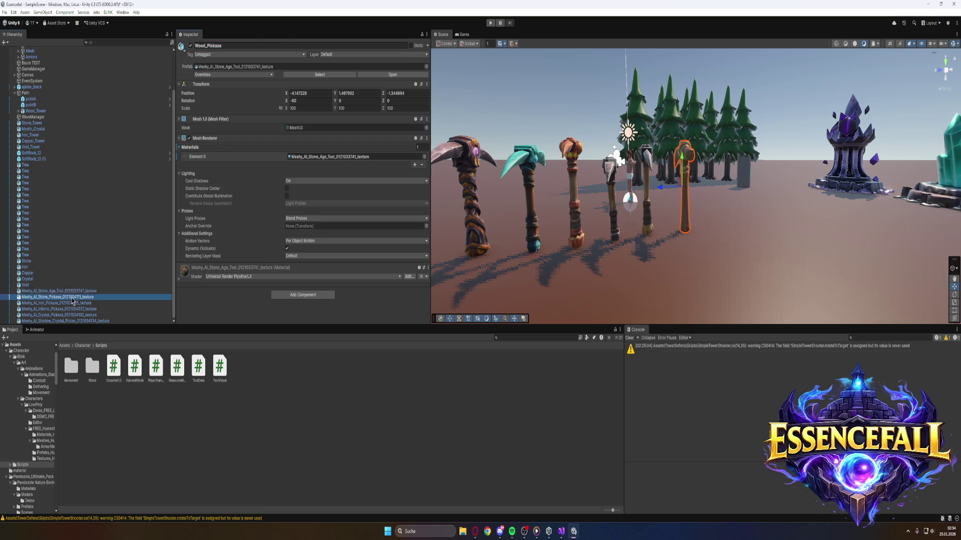
{"action": "left_click", "coordinate": [283, 46]}
{"action": "type", "text": "Stone_Pickaxe"}
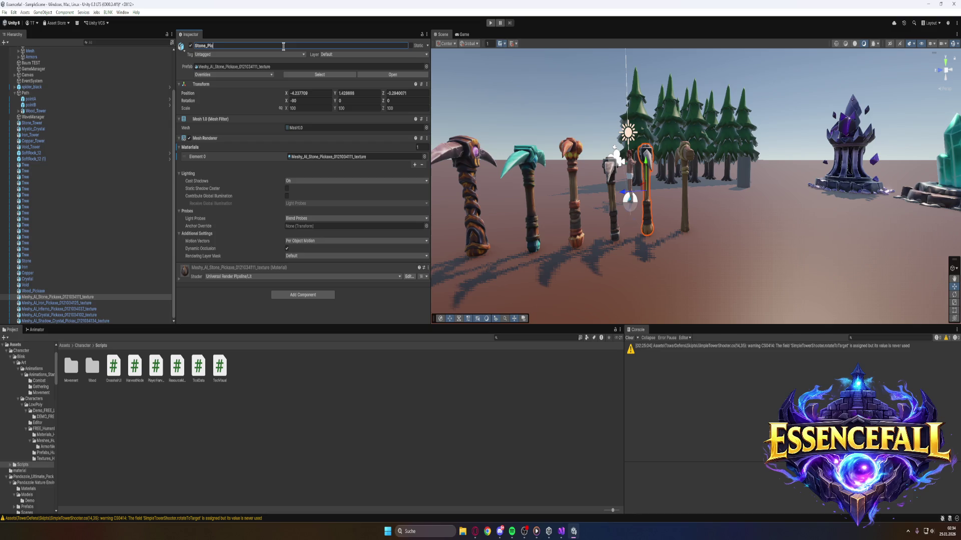
{"action": "left_click", "coordinate": [78, 303]}
Name the Meshy iron pickaxe Iron_Pickaxe, the inferno one Copper_Pickaxe, and the crystal one Crystal_Pickaxe
{"action": "left_click", "coordinate": [289, 46]}
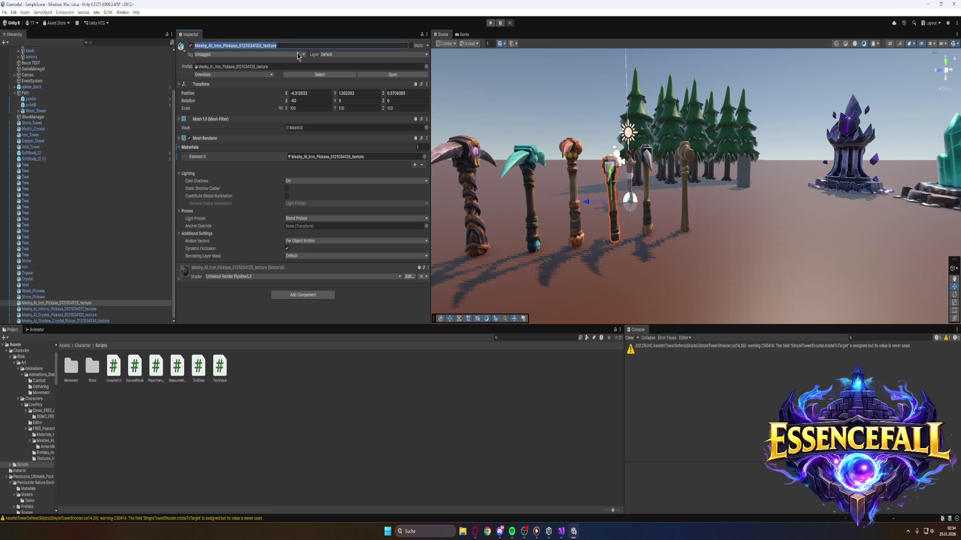
{"action": "type", "text": "Iron"}
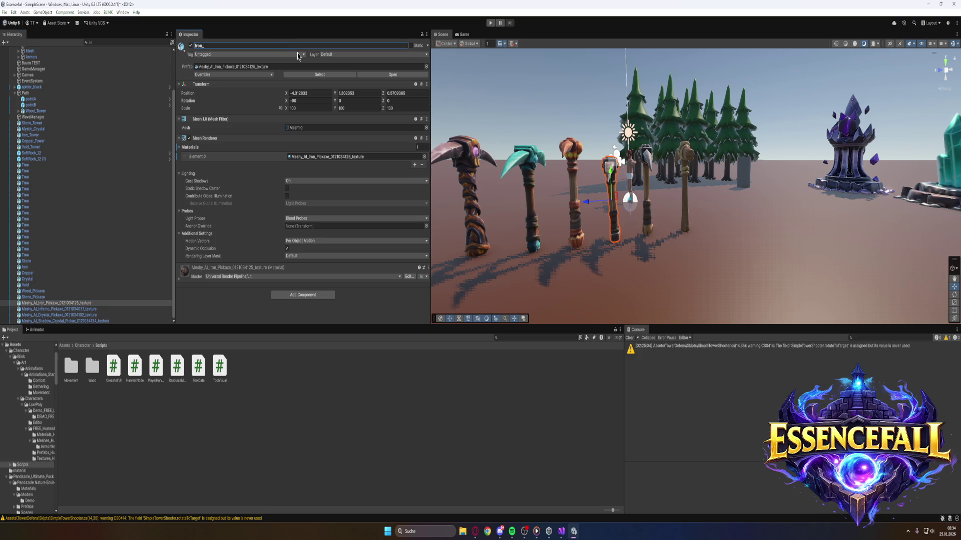
{"action": "type", "text": "_Pickaxe"}
{"action": "left_click", "coordinate": [75, 309]}
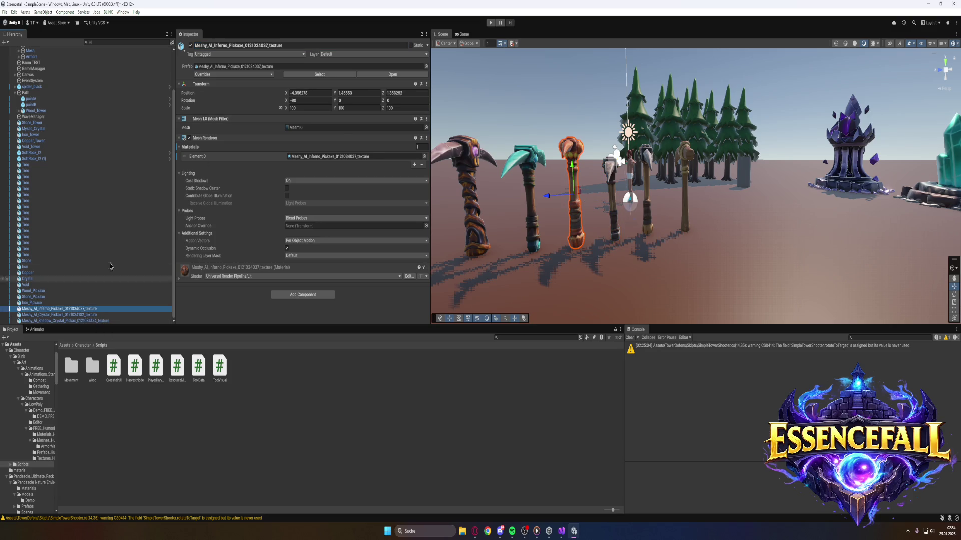
{"action": "left_click", "coordinate": [238, 47]}
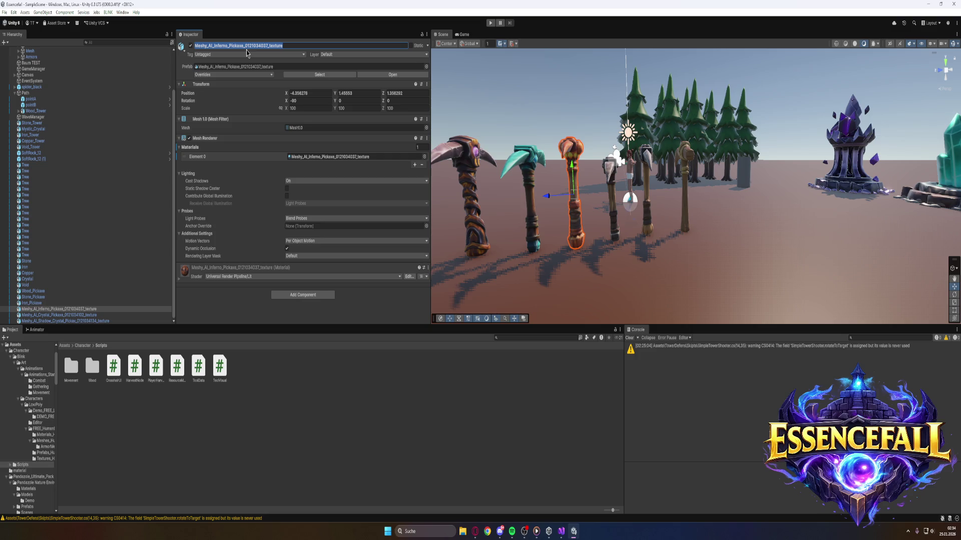
{"action": "type", "text": "Copper"}
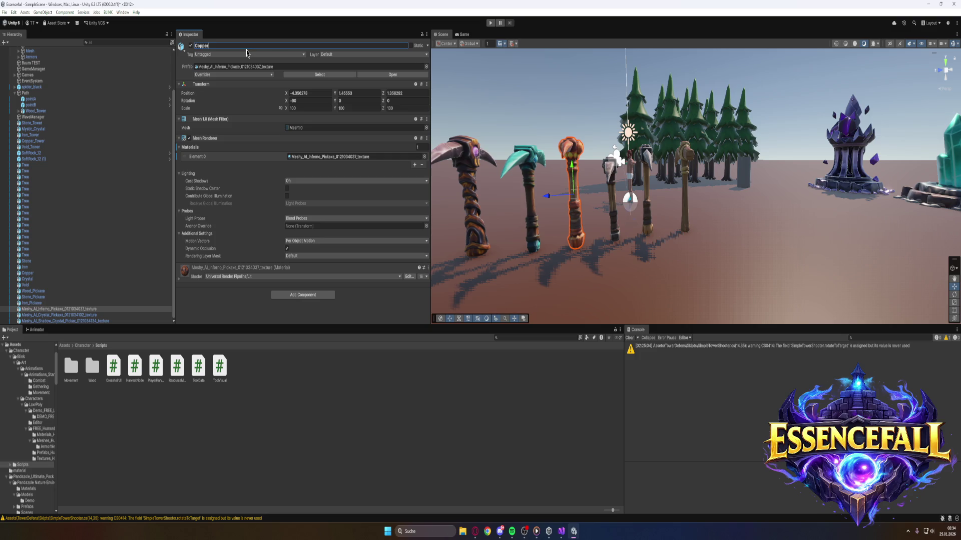
{"action": "type", "text": "_Picka"}
{"action": "type", "text": "xe"}
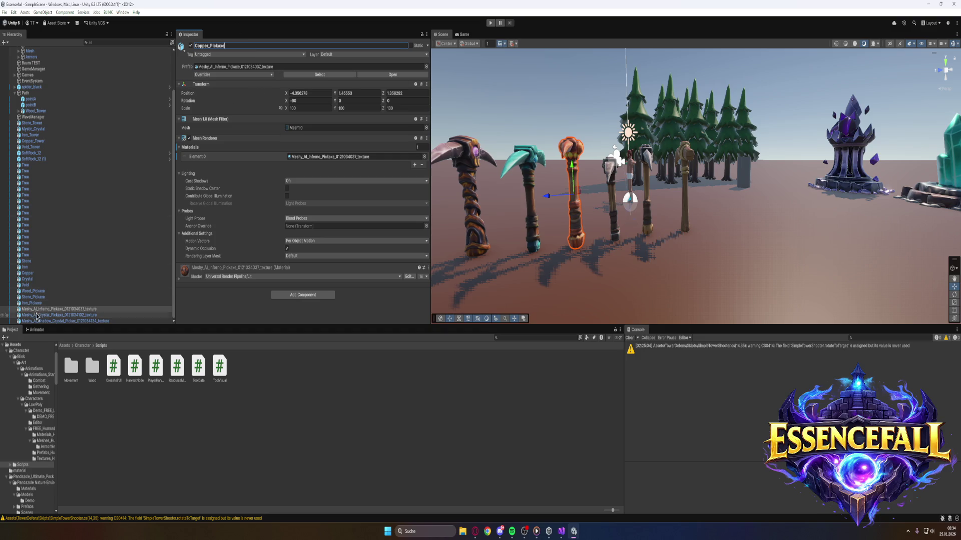
{"action": "left_click", "coordinate": [36, 315]}
{"action": "left_click", "coordinate": [280, 46]}
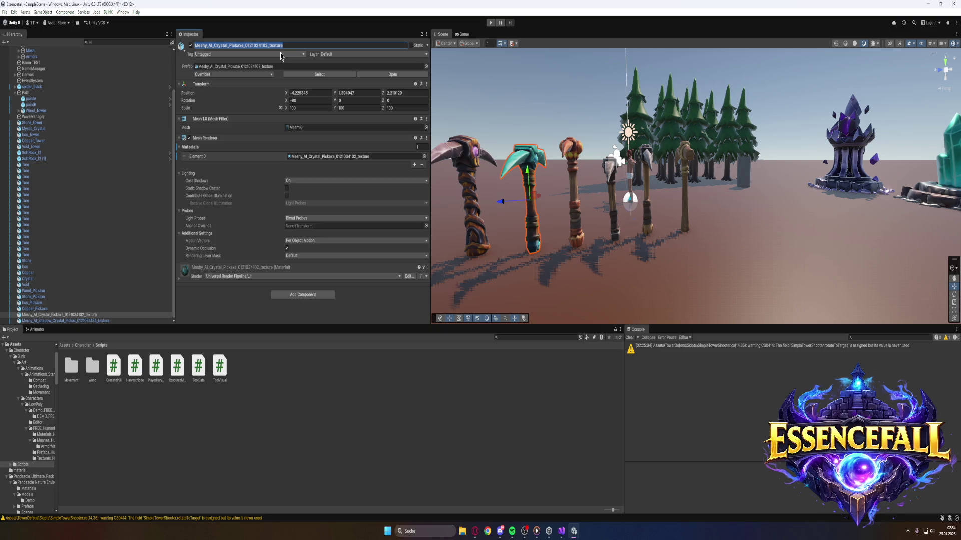
{"action": "type", "text": "Crystal_P"}
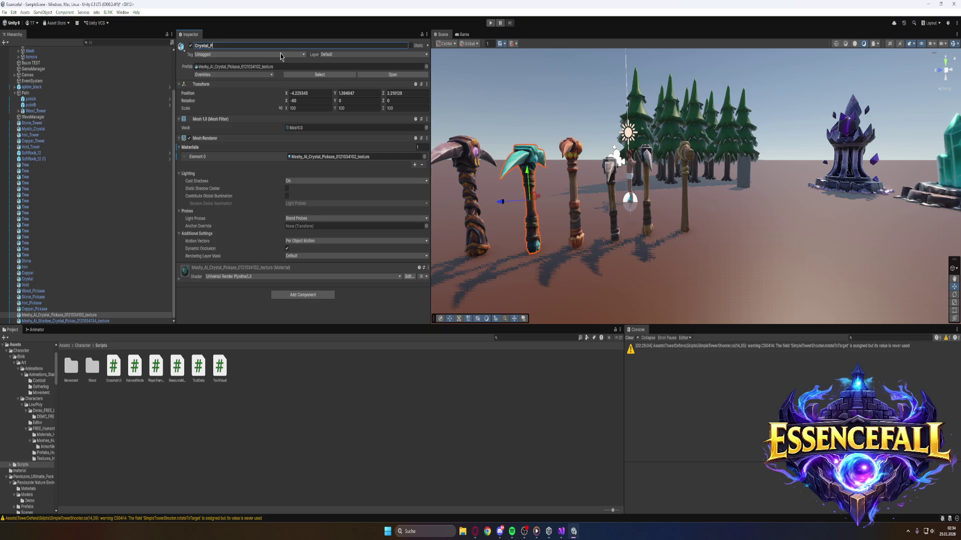
{"action": "type", "text": "ickaxe"}
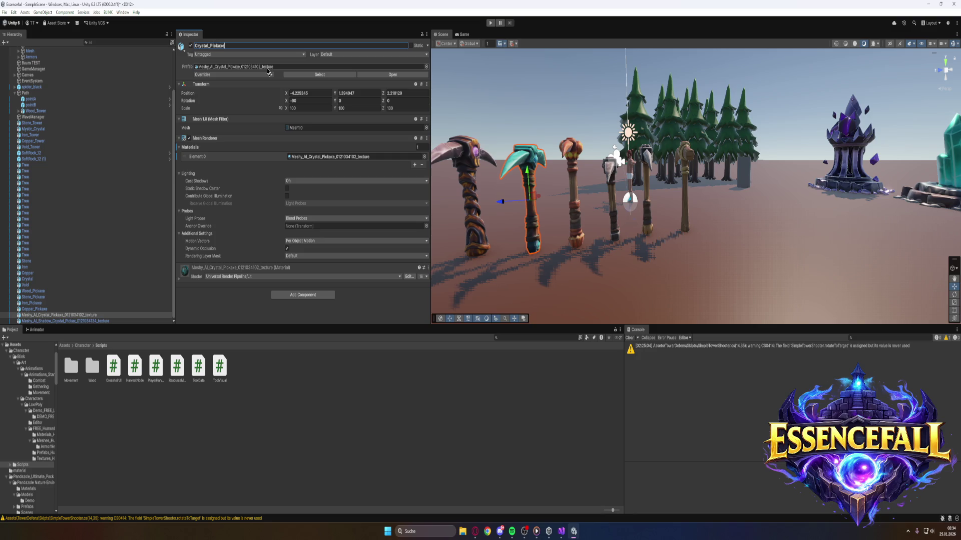
{"action": "key", "text": "Return"}
Rename Meshy_AI_Shadow_Crystal to Void_Pickaxe, then switch to the Opera browser
{"action": "left_click", "coordinate": [55, 322]}
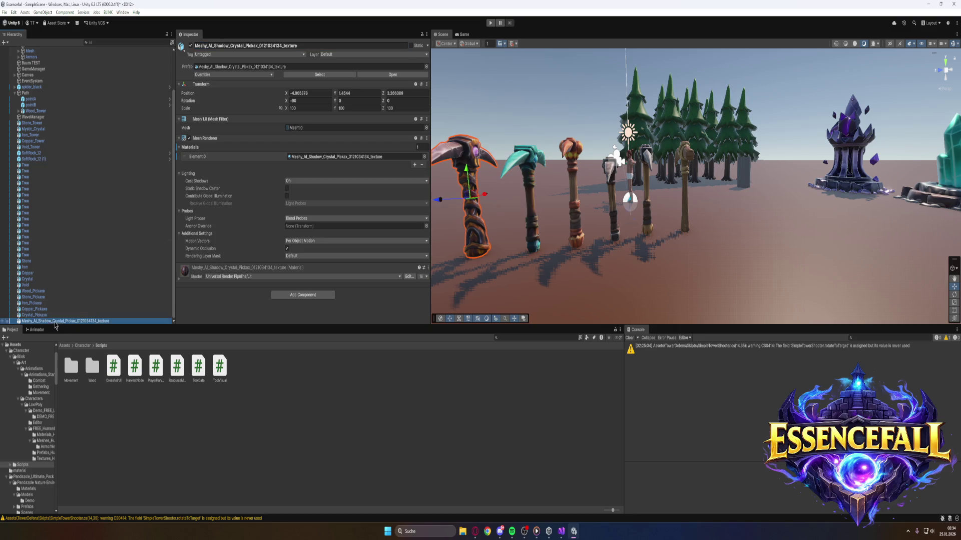
{"action": "left_click", "coordinate": [245, 46]}
{"action": "type", "text": "V"}
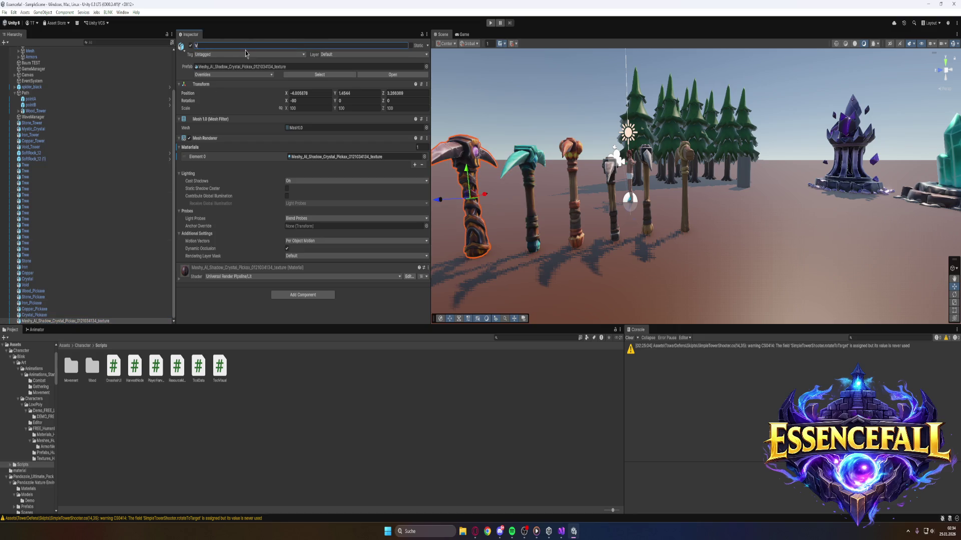
{"action": "type", "text": "oid_"}
{"action": "type", "text": "Pickaxe"}
{"action": "key", "text": "Return"}
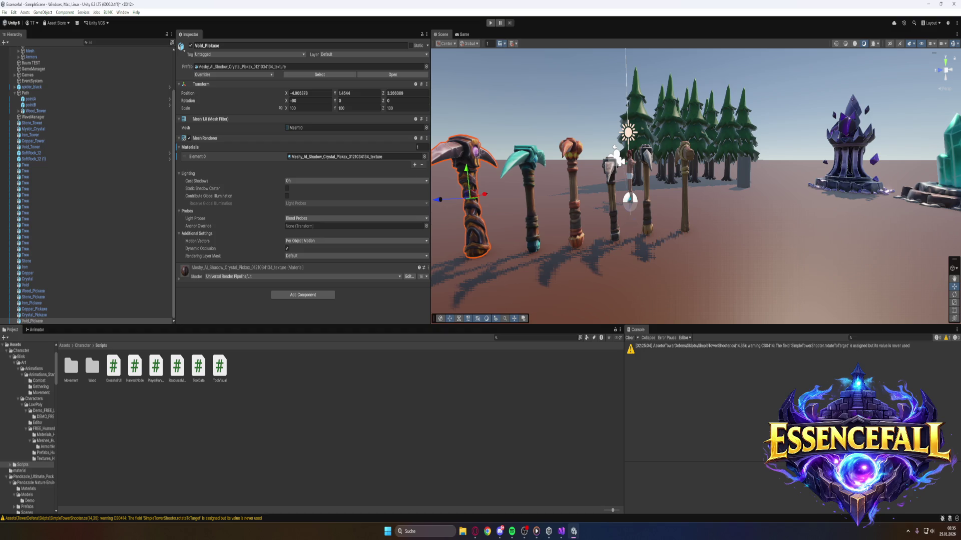
{"action": "left_click", "coordinate": [475, 532]}
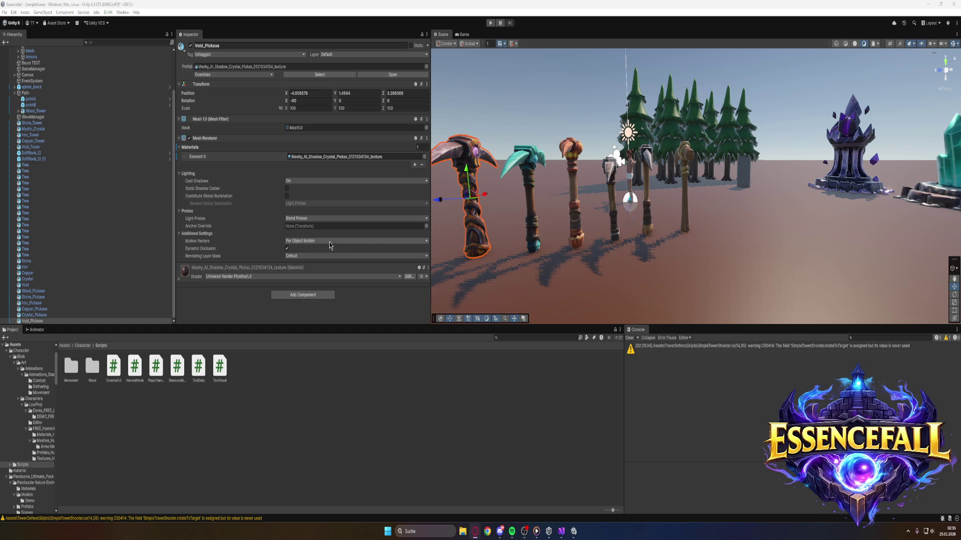
Review Wood_Pickaxe's Layer and Tag options, leaving it Untagged on the Default layer
{"action": "left_click", "coordinate": [45, 292]}
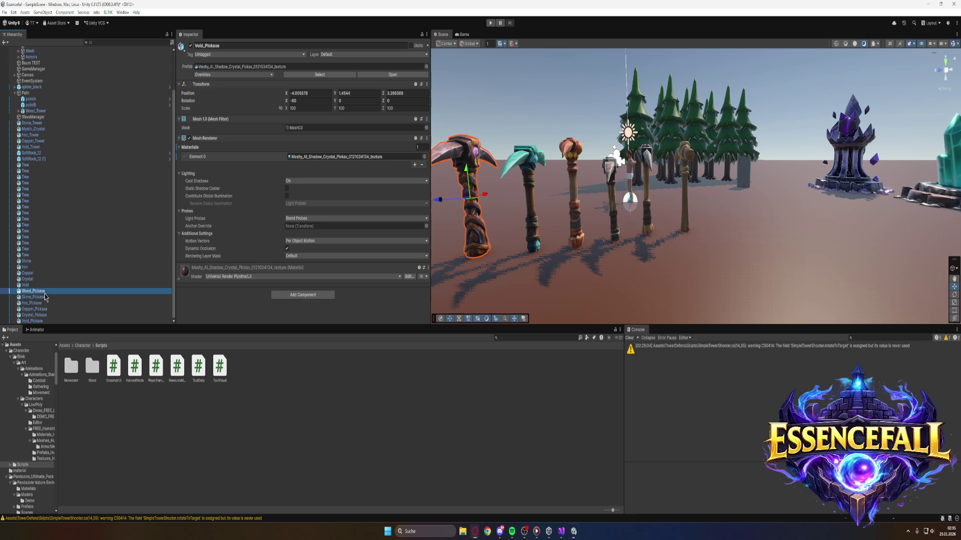
{"action": "left_click", "coordinate": [335, 55]}
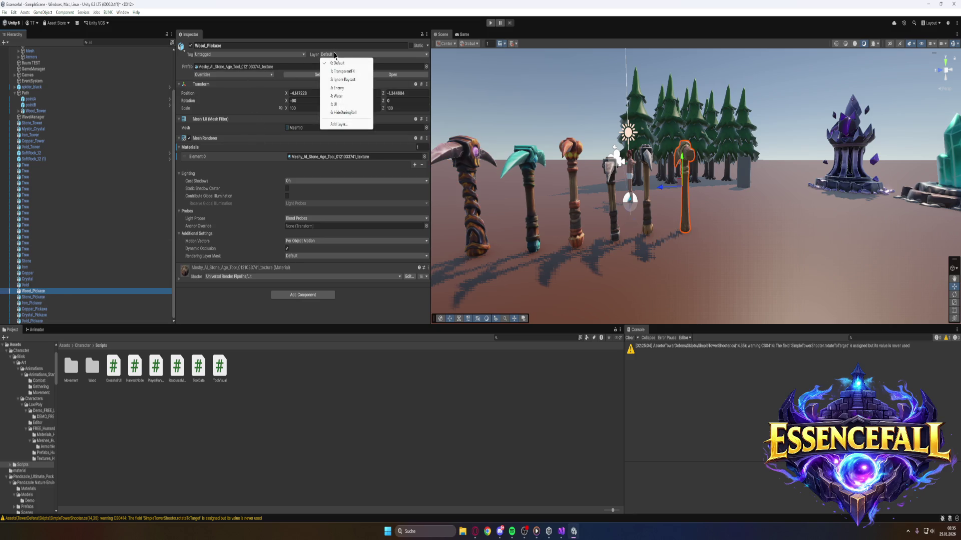
{"action": "left_click", "coordinate": [291, 55]}
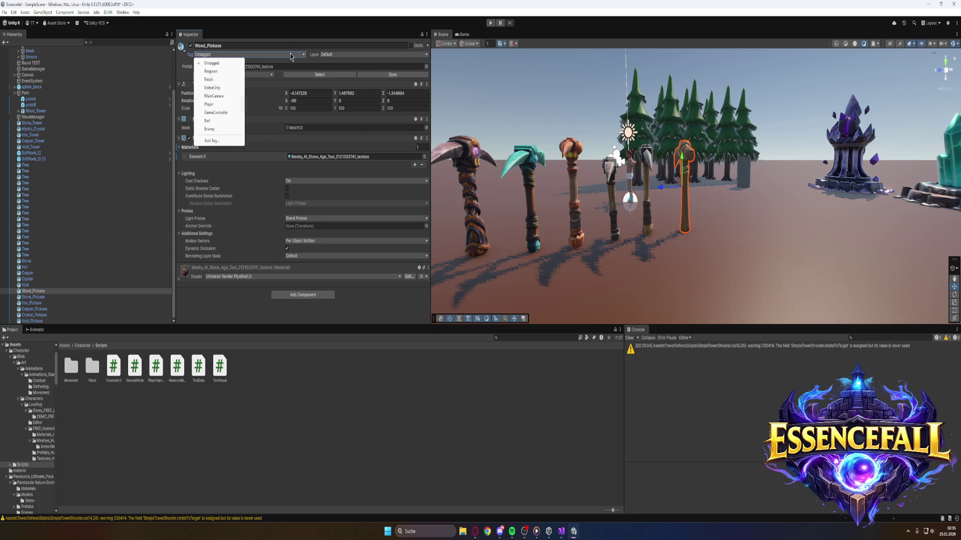
{"action": "left_click", "coordinate": [310, 63]}
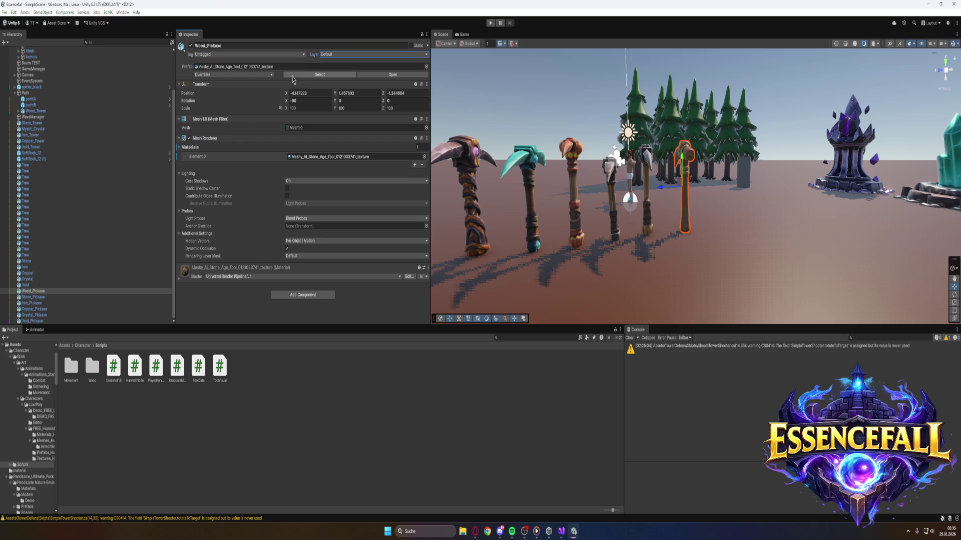